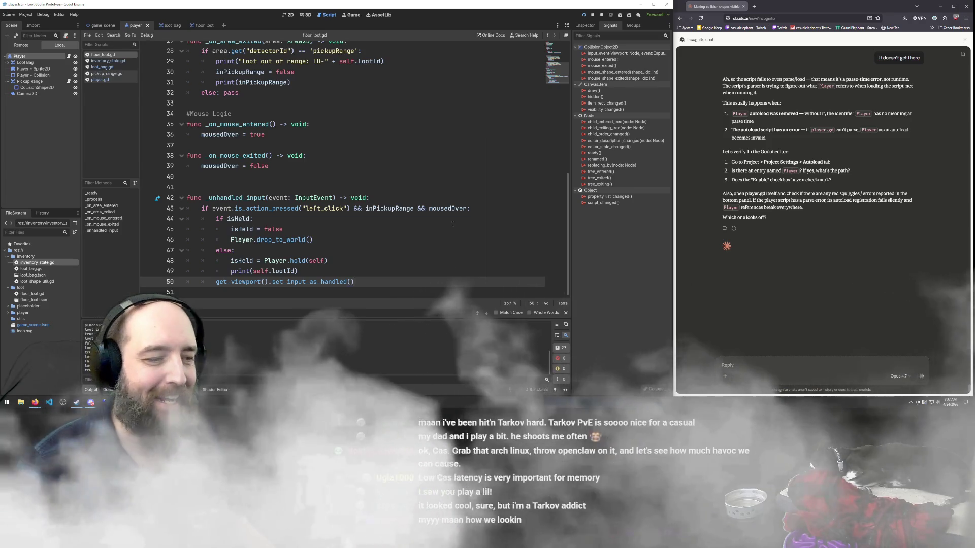
# - Run the loot prototype with F5 from the floor_loot.gd input-handling line
pyautogui.click(463, 208)
pyautogui.press('F5')
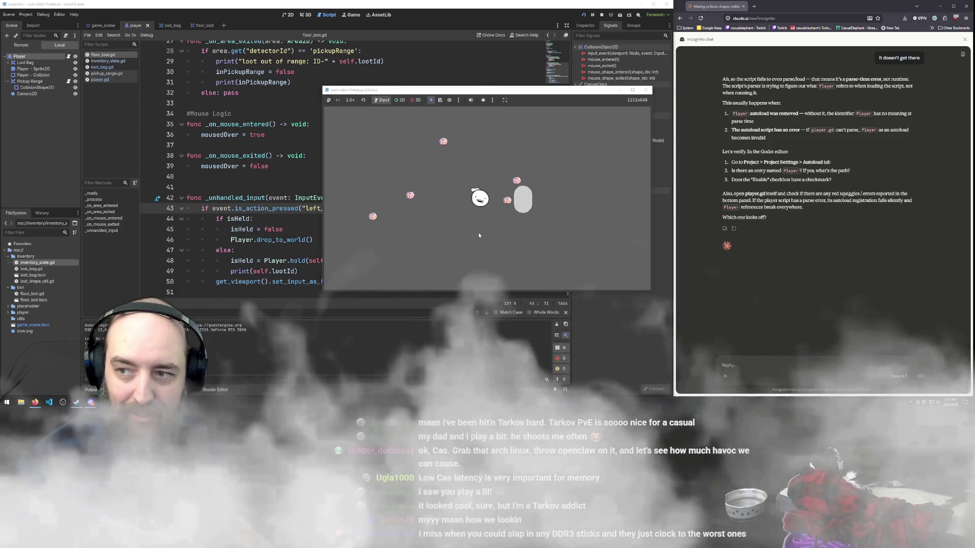
# - Pick up pink floor loot, place it in the grey bag, then take it back out
pyautogui.press('d')
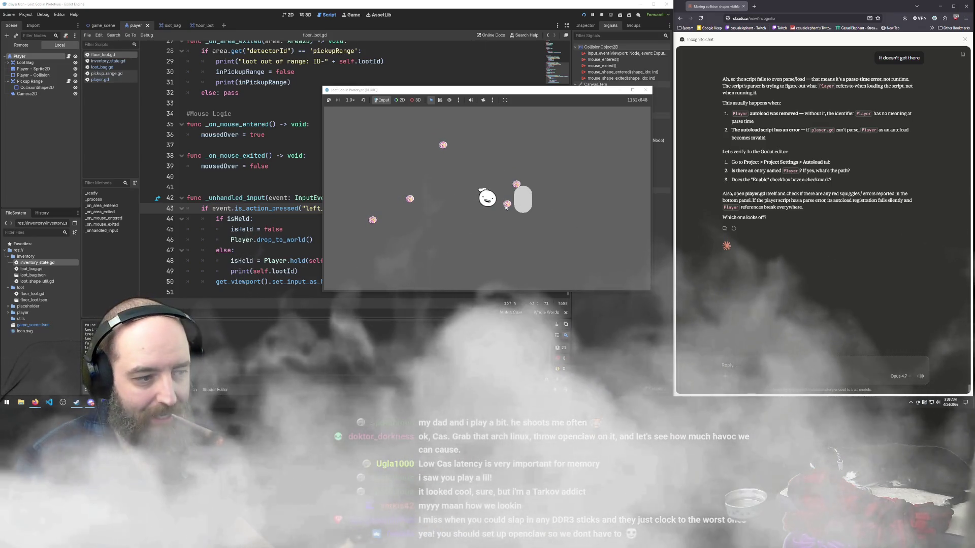
pyautogui.click(509, 204)
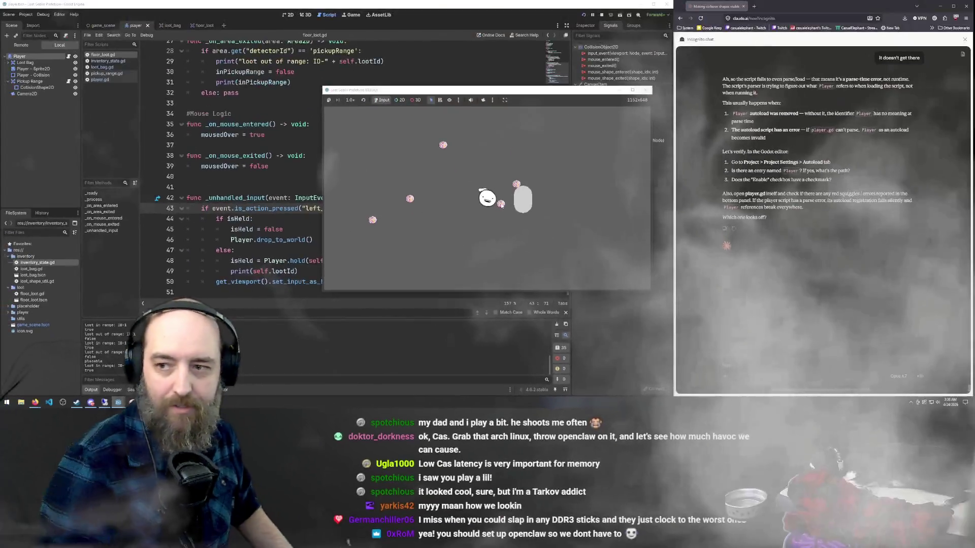
pyautogui.press('d')
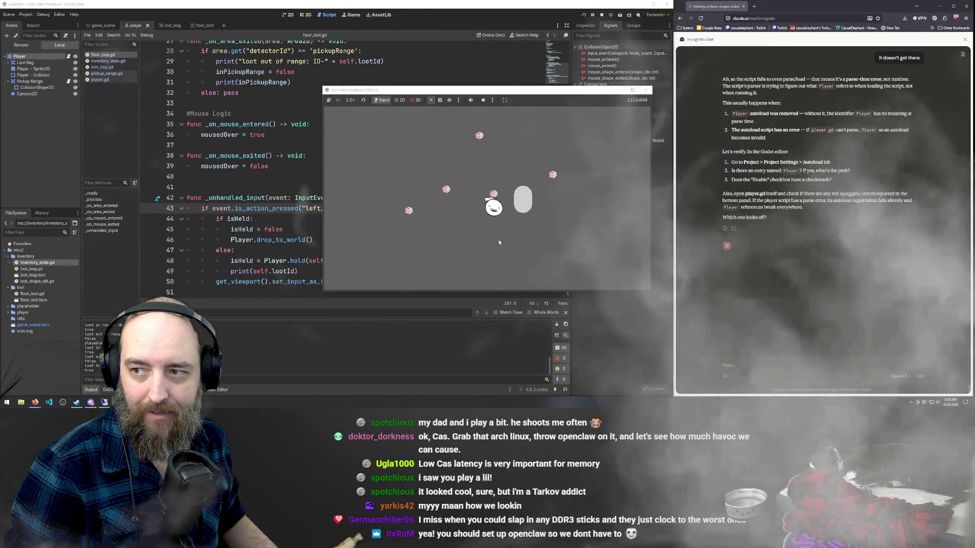
pyautogui.press('w')
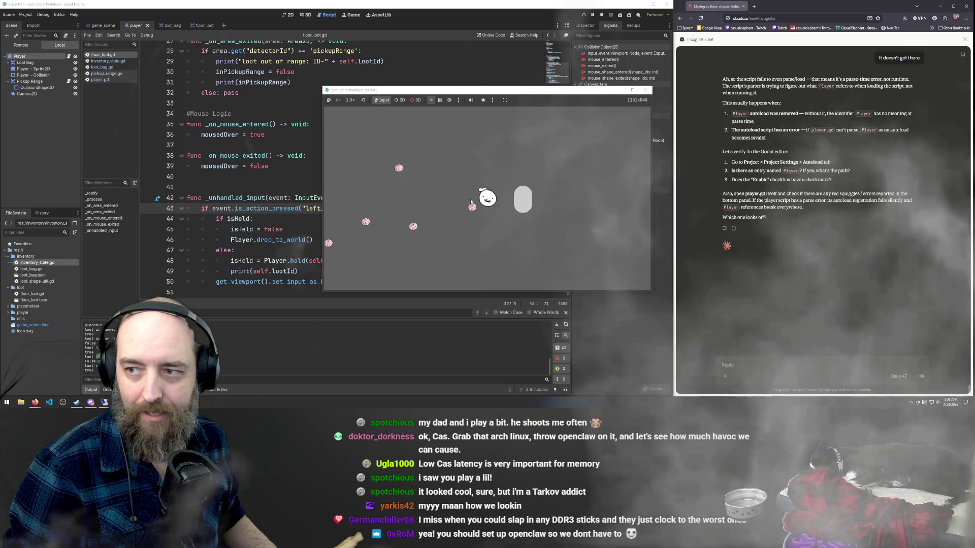
pyautogui.click(473, 208)
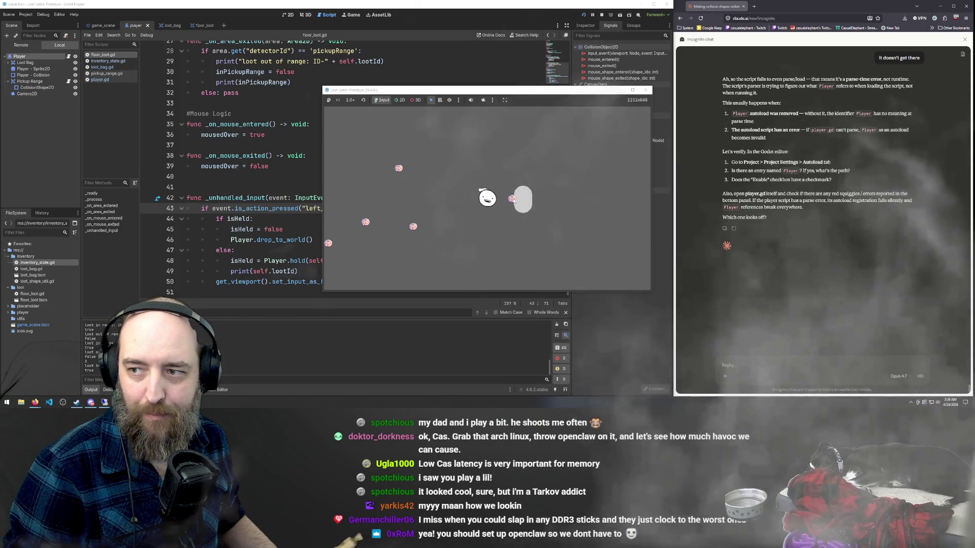
pyautogui.click(524, 201)
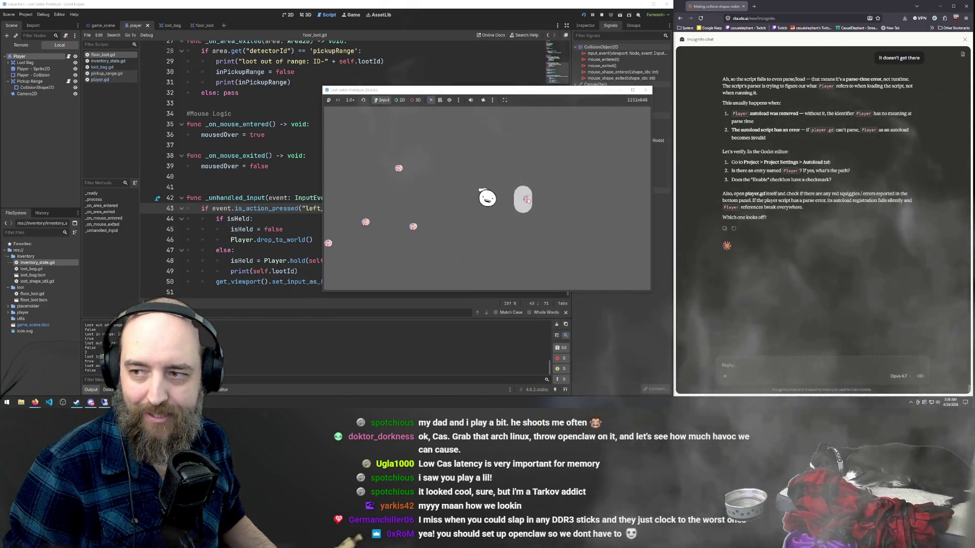
pyautogui.click(521, 204)
# - Walk the player left and right around the bag and floor loot while carrying loot
pyautogui.press('a')
pyautogui.press('s')
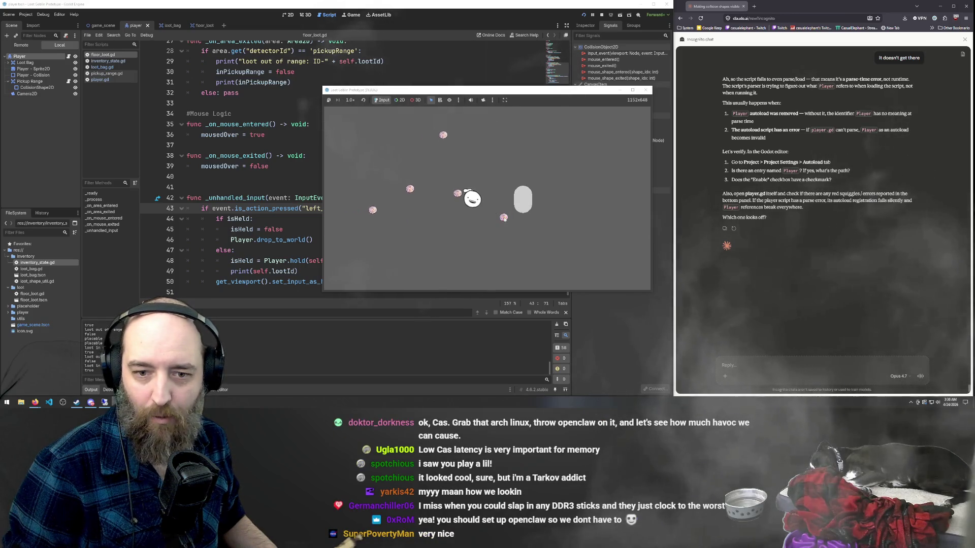
pyautogui.press('d')
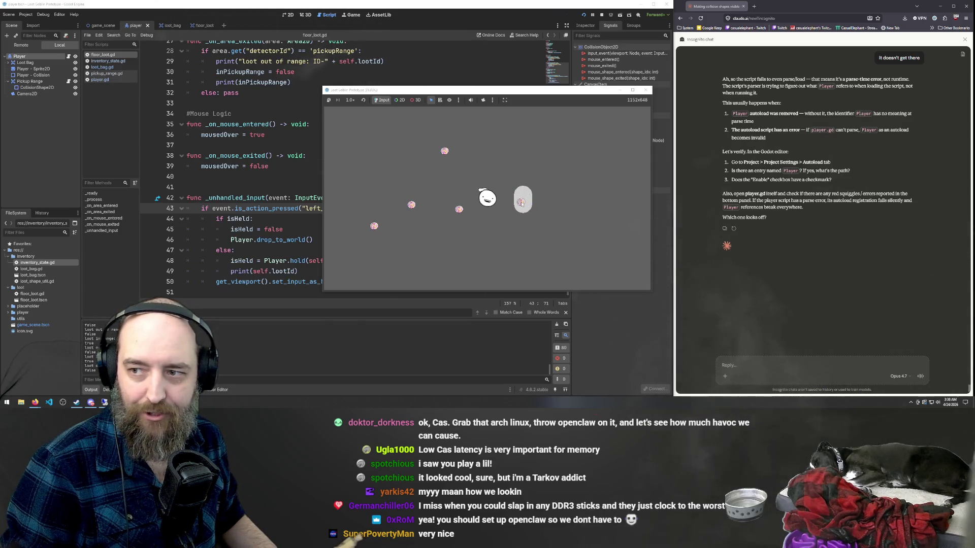
pyautogui.press('a')
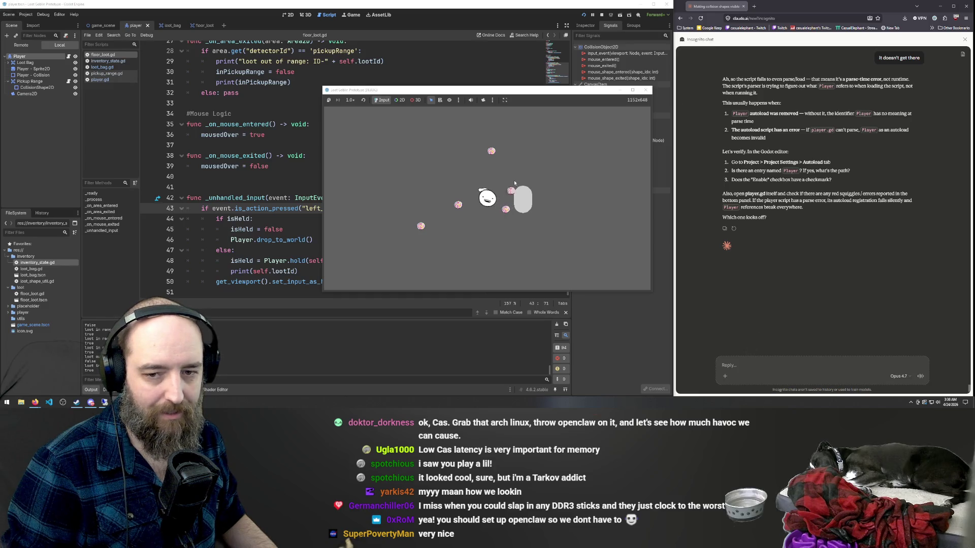
pyautogui.press('d')
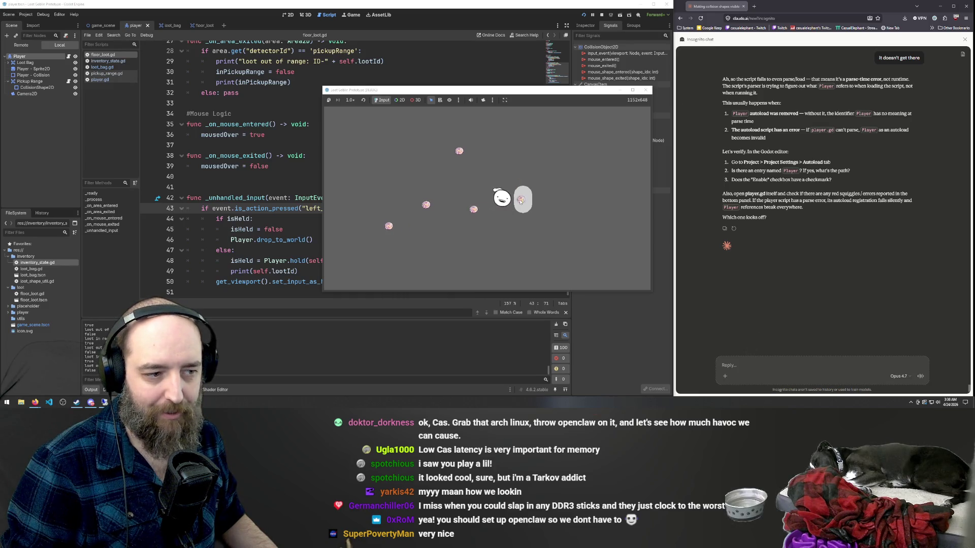
pyautogui.press('d')
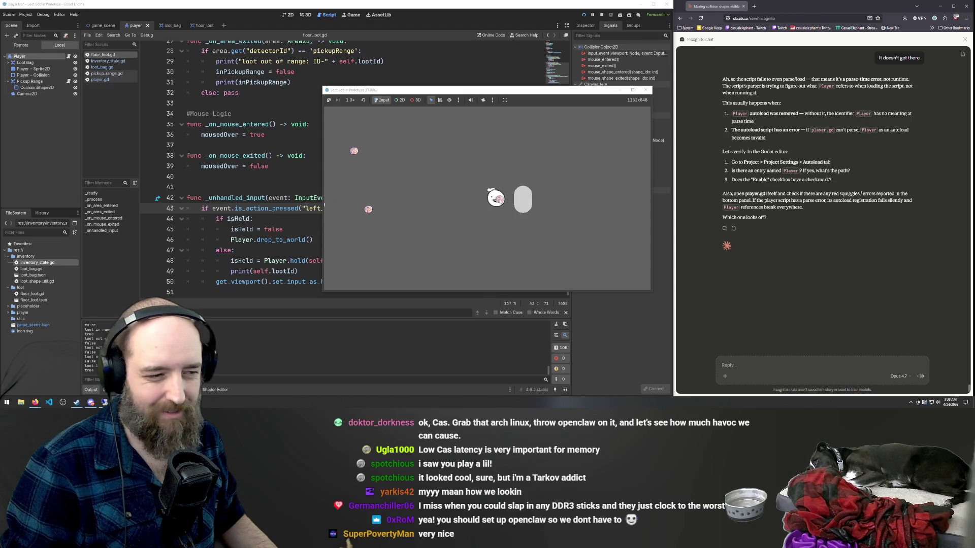
pyautogui.press('d')
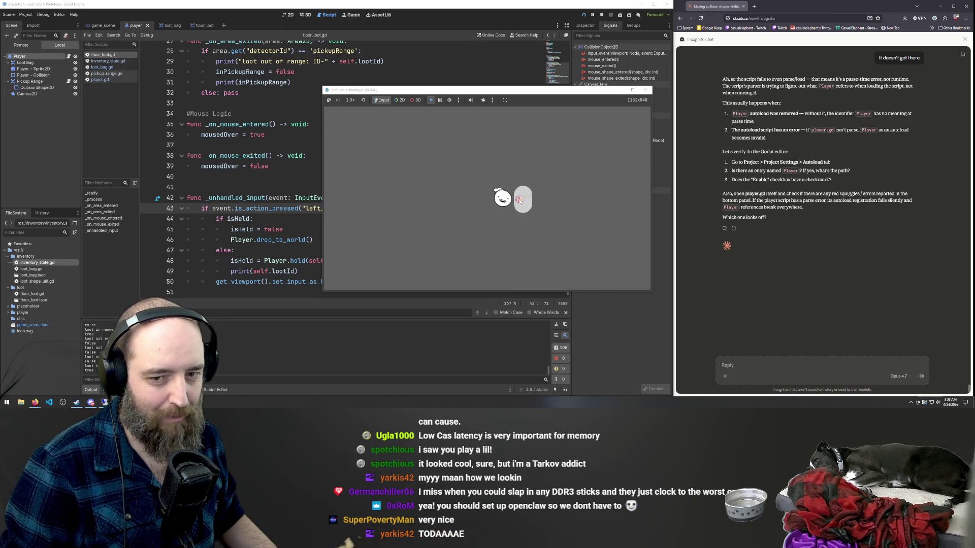
pyautogui.press('a')
pyautogui.press('d')
pyautogui.press('a')
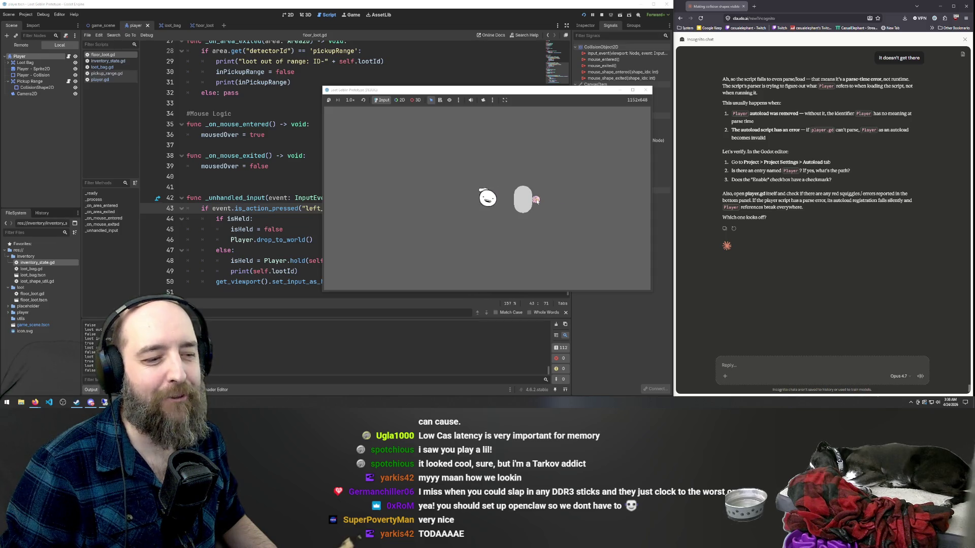
pyautogui.press('a')
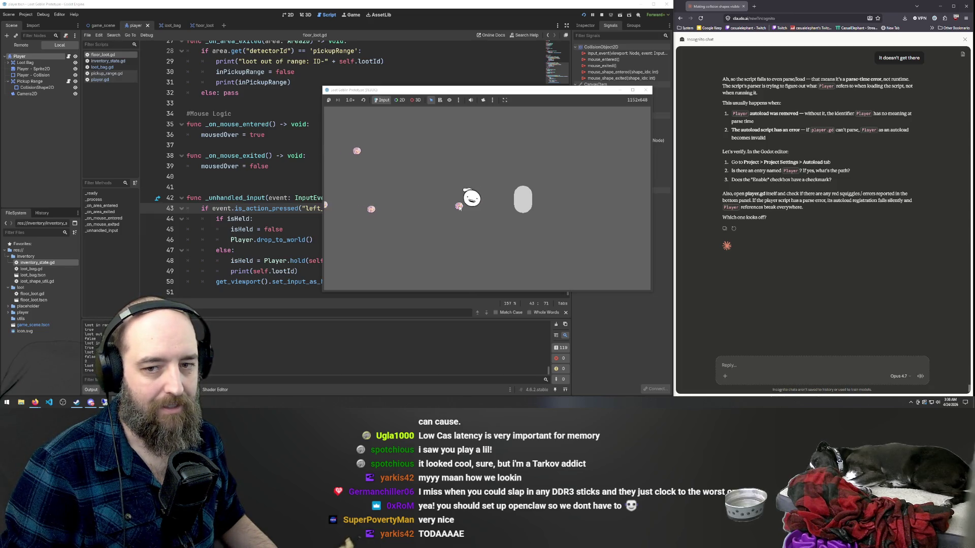
pyautogui.press('d')
pyautogui.press('a')
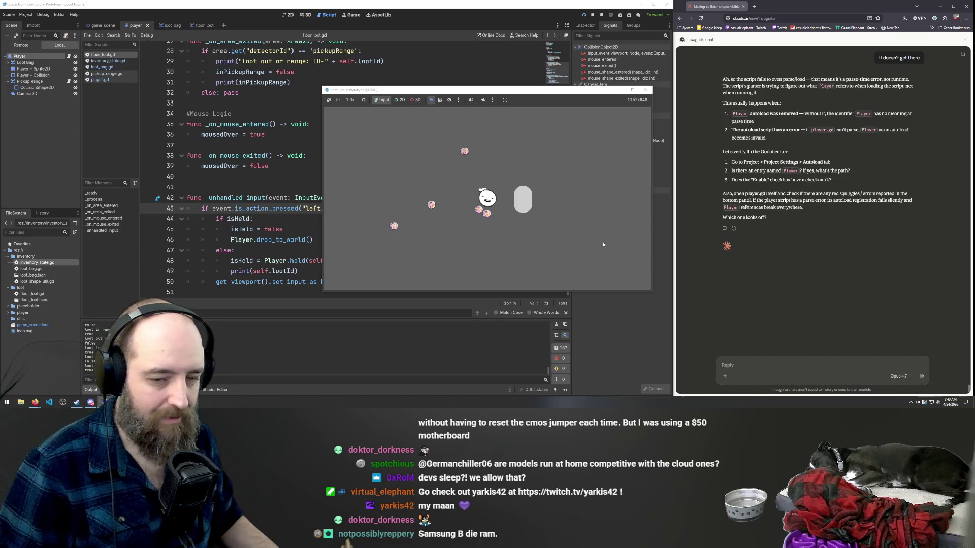
# - Walk the player down and to the left in the running game
pyautogui.press('a')
pyautogui.press('s')
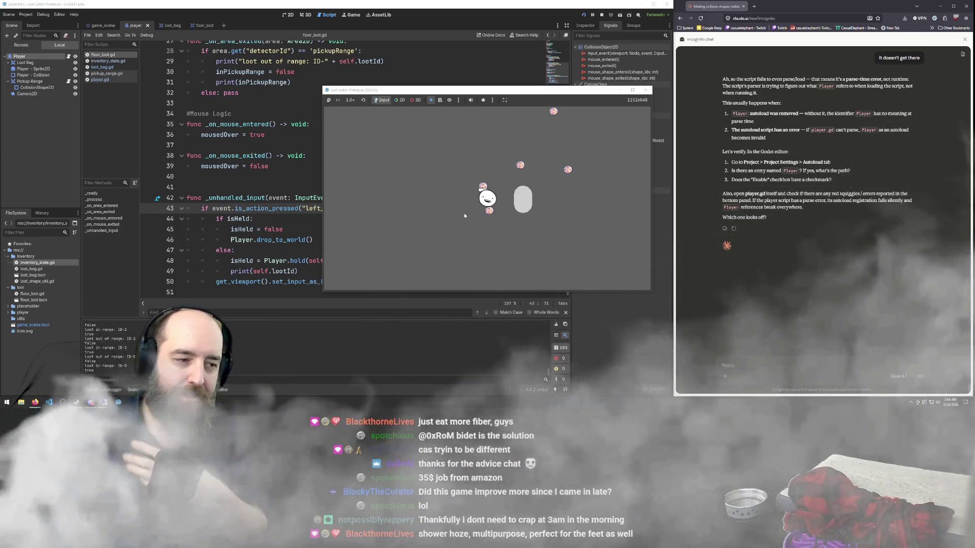
# - Pick up the three pink loot items right beside the player, one after another
pyautogui.click(490, 212)
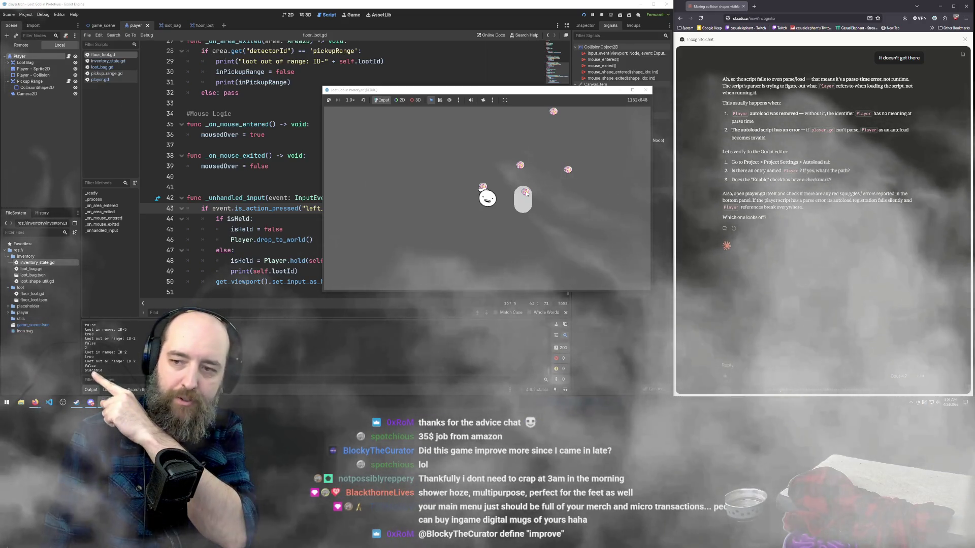
pyautogui.click(495, 199)
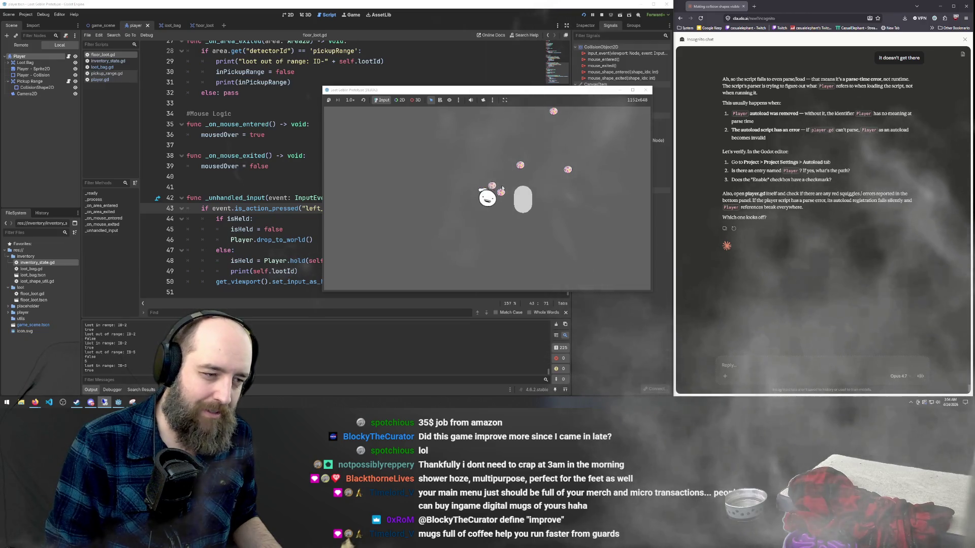
pyautogui.click(498, 184)
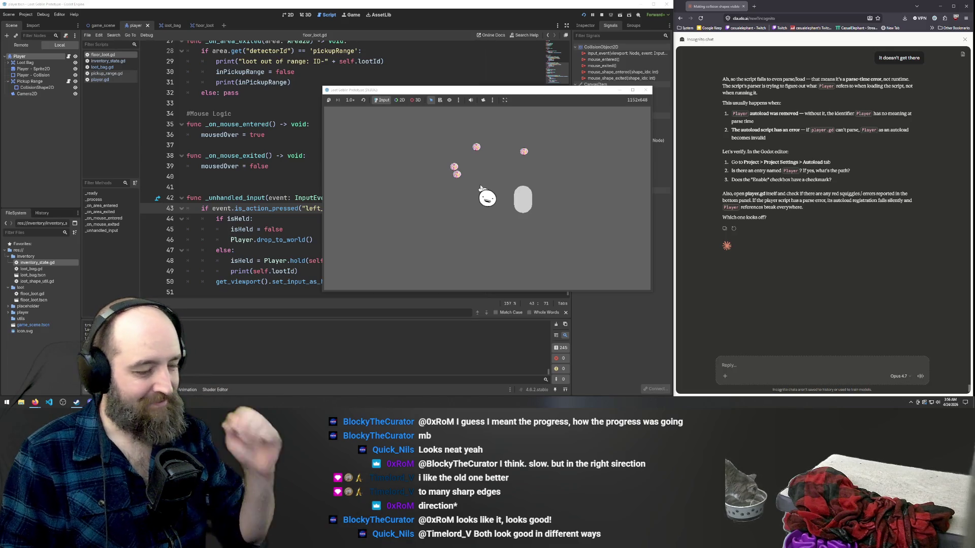
# - Walk up-left, drag a loot item into the grey bag, then open loot_bag.gd
pyautogui.press('w')
pyautogui.press('a')
pyautogui.moveTo(505, 209); pyautogui.dragTo(523, 207)
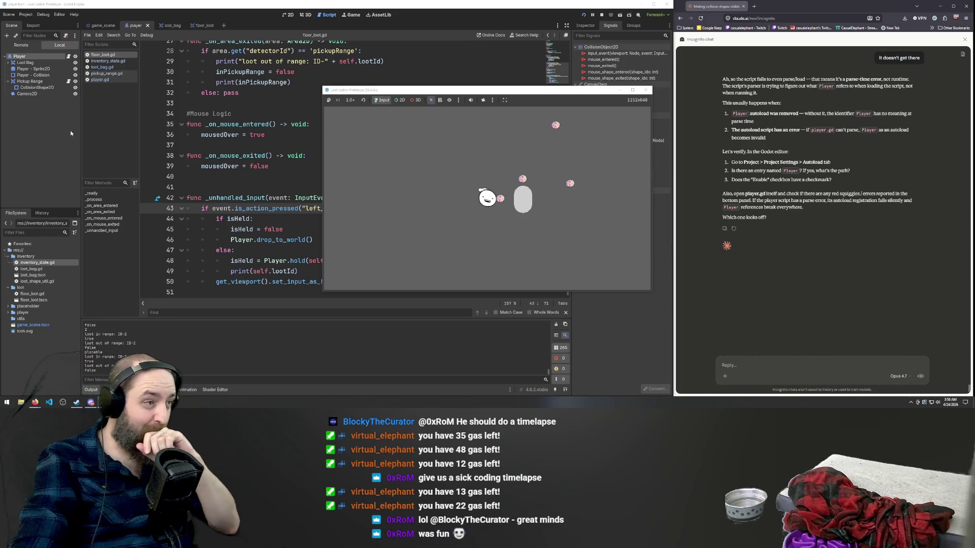
pyautogui.click(112, 67)
# - Browse pickup_range.gd, player.gd, loot_bag.gd and inventory_state.gd, ending on loot_bag.gd
pyautogui.click(107, 73)
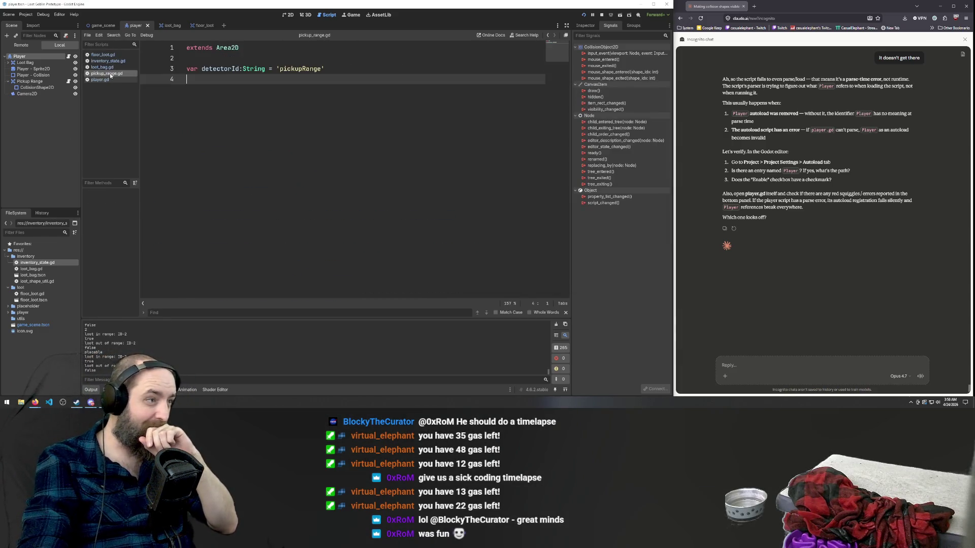
pyautogui.click(109, 80)
pyautogui.click(107, 68)
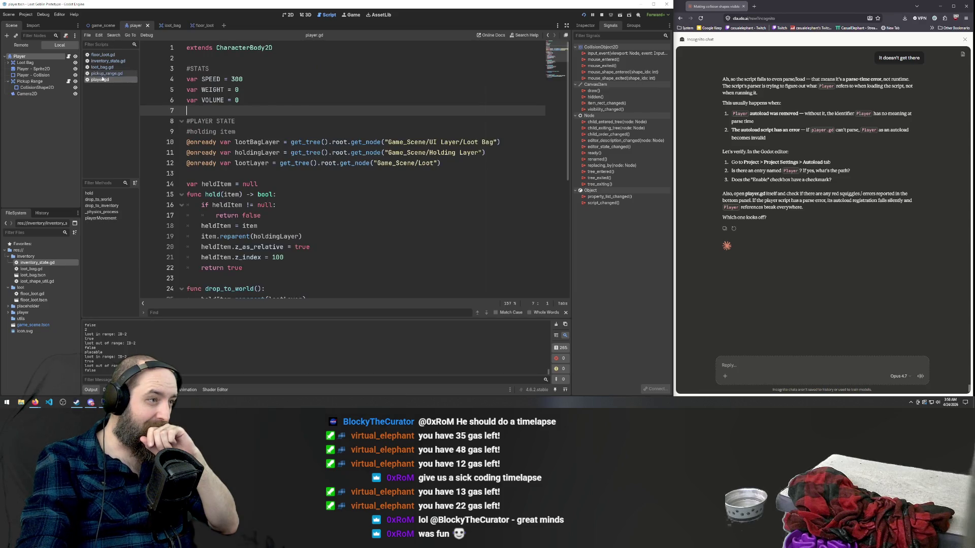
pyautogui.click(108, 65)
pyautogui.click(108, 67)
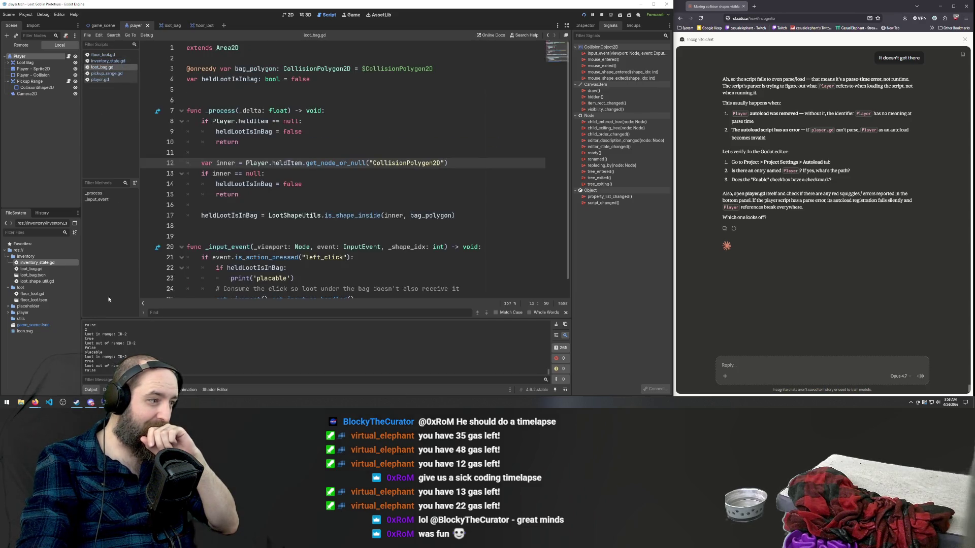
# - Open loot_shape_util.gd from the FileSystem dock and scroll through its helpers
pyautogui.doubleClick(39, 281)
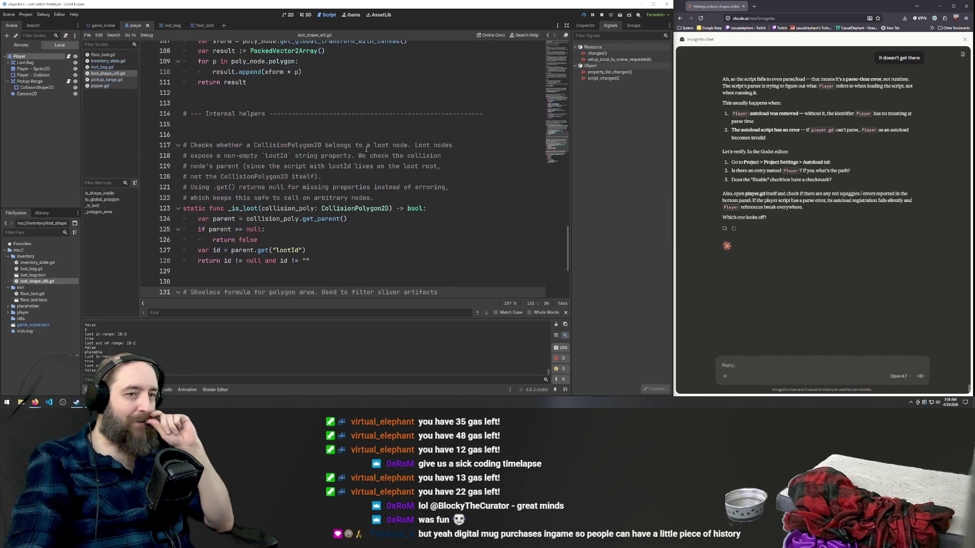
pyautogui.scroll(20, 385, 178)
pyautogui.scroll(15, 385, 178)
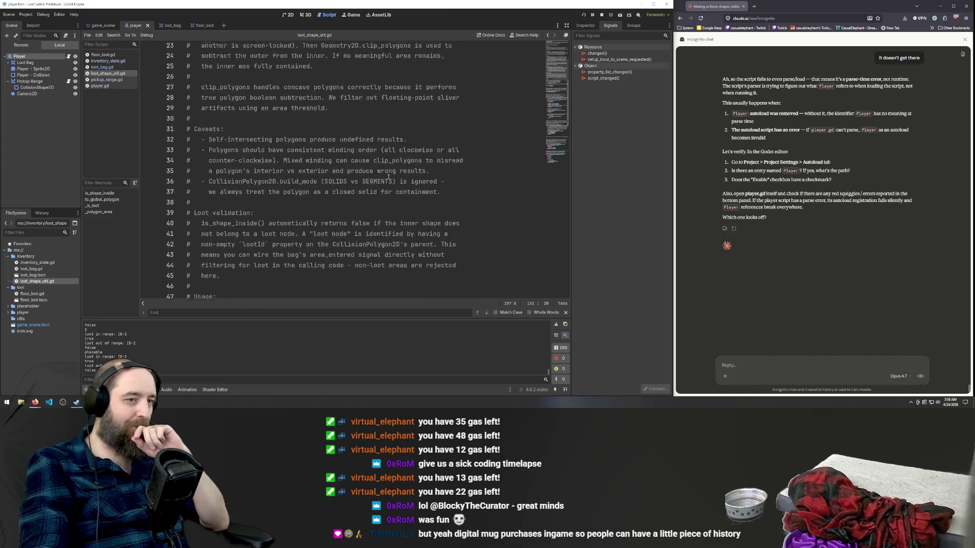
pyautogui.scroll(-20, 462, 123)
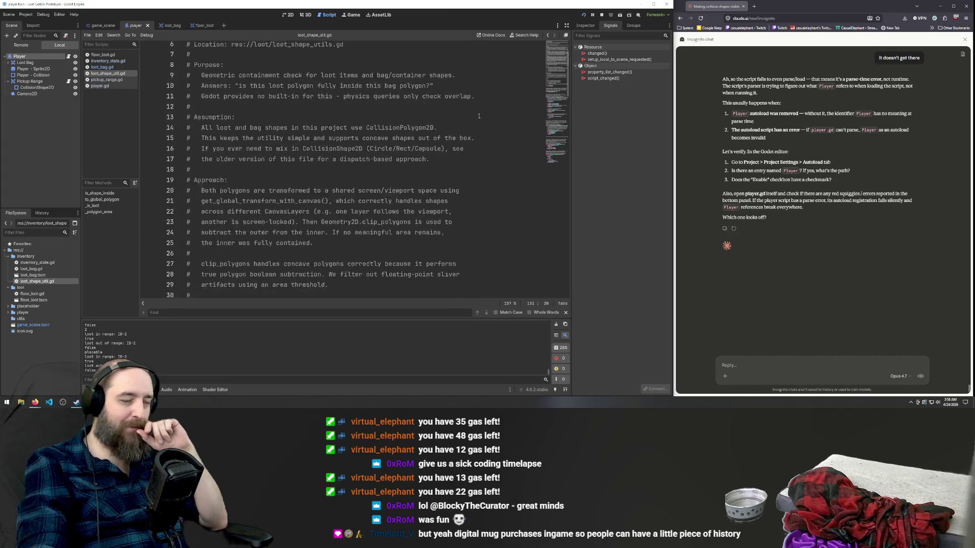
pyautogui.scroll(-15, 463, 123)
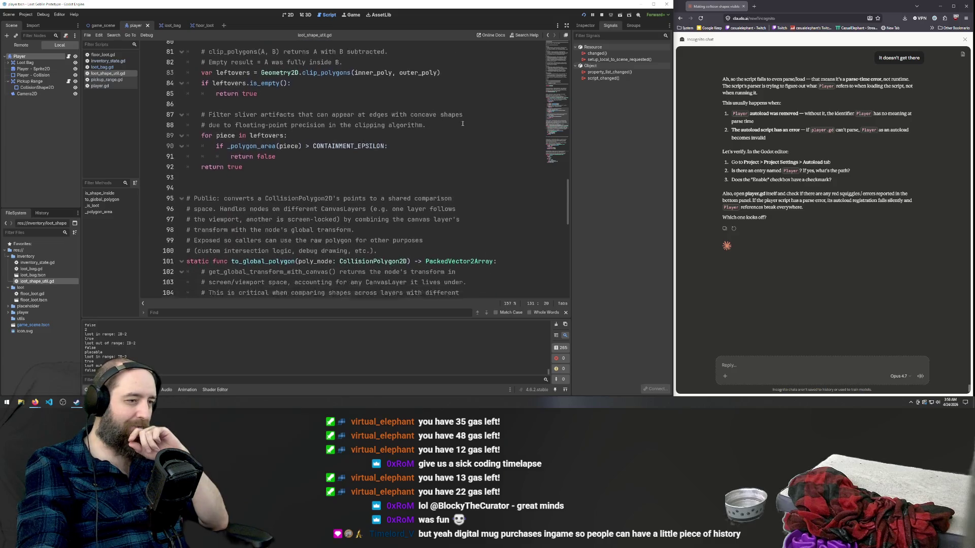
pyautogui.scroll(-2, 463, 123)
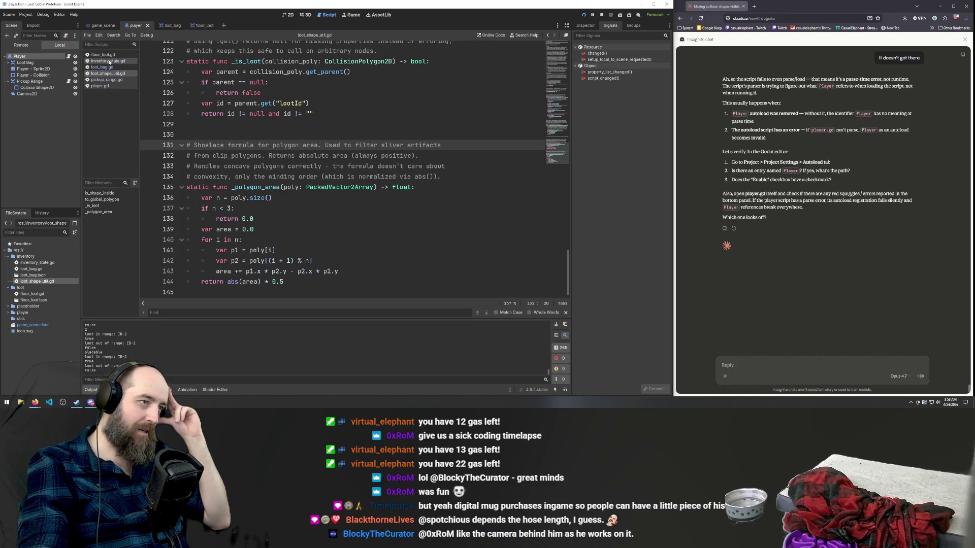
pyautogui.click(109, 61)
pyautogui.click(104, 55)
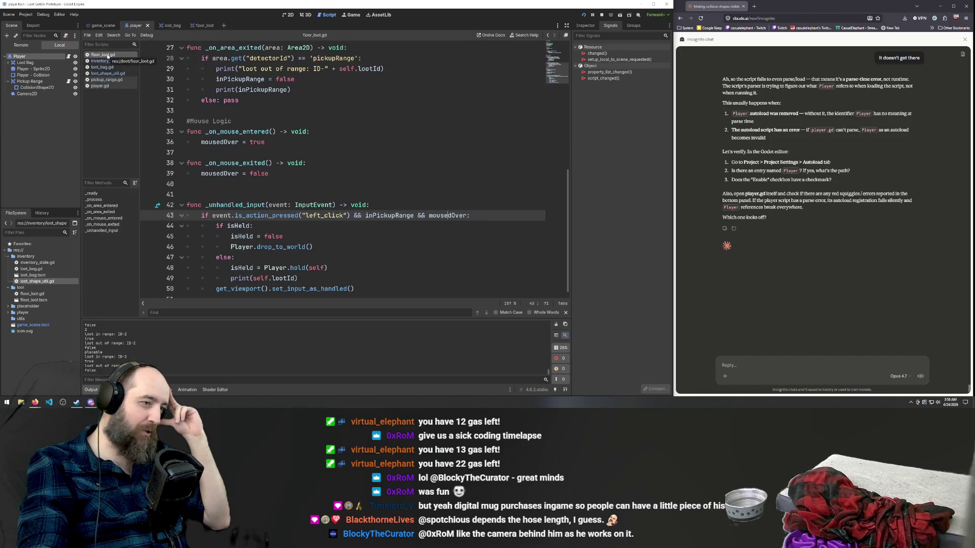
pyautogui.scroll(-1, 203, 274)
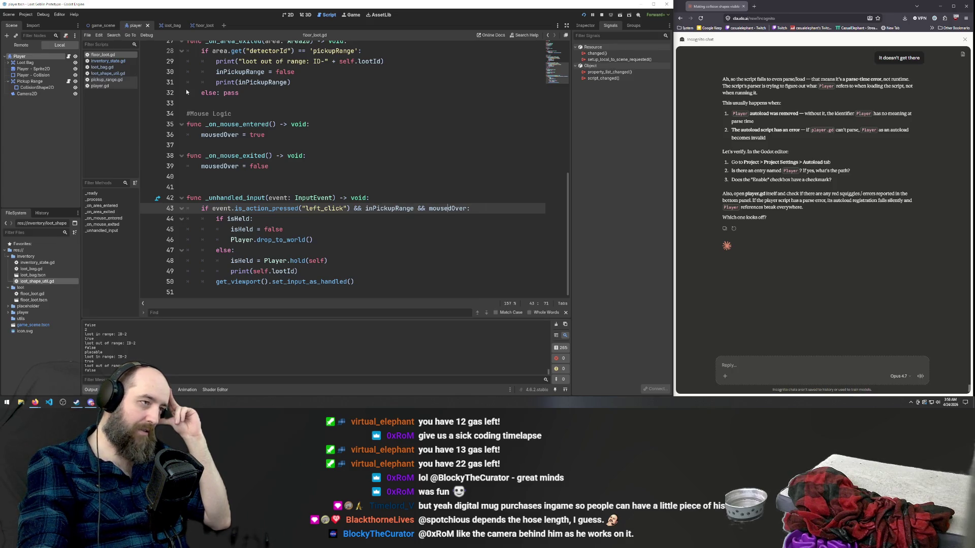
pyautogui.click(103, 68)
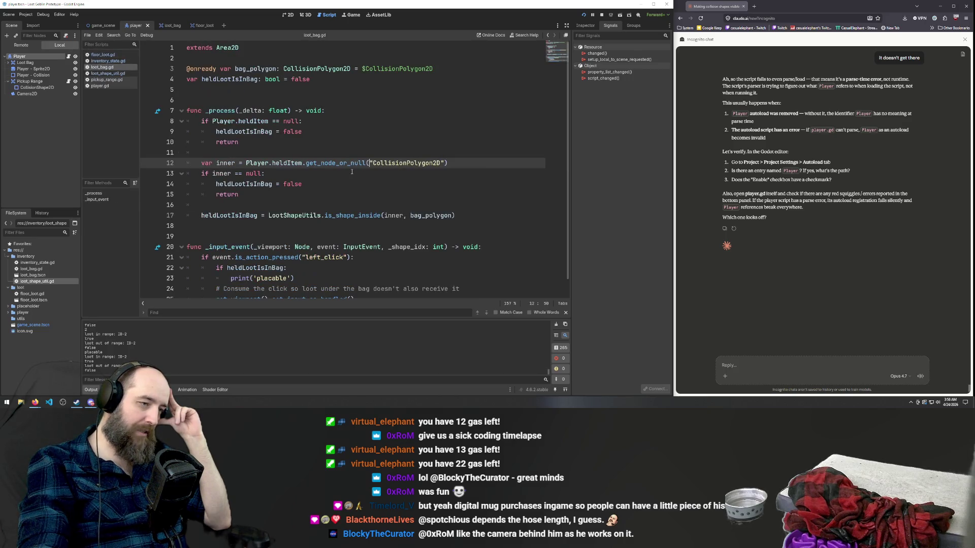
pyautogui.scroll(-1, 351, 171)
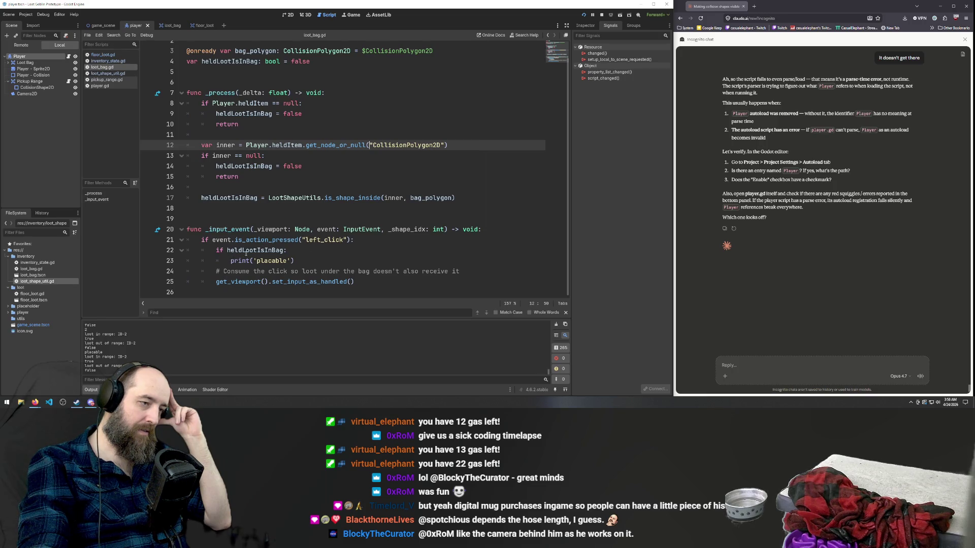
pyautogui.doubleClick(266, 250)
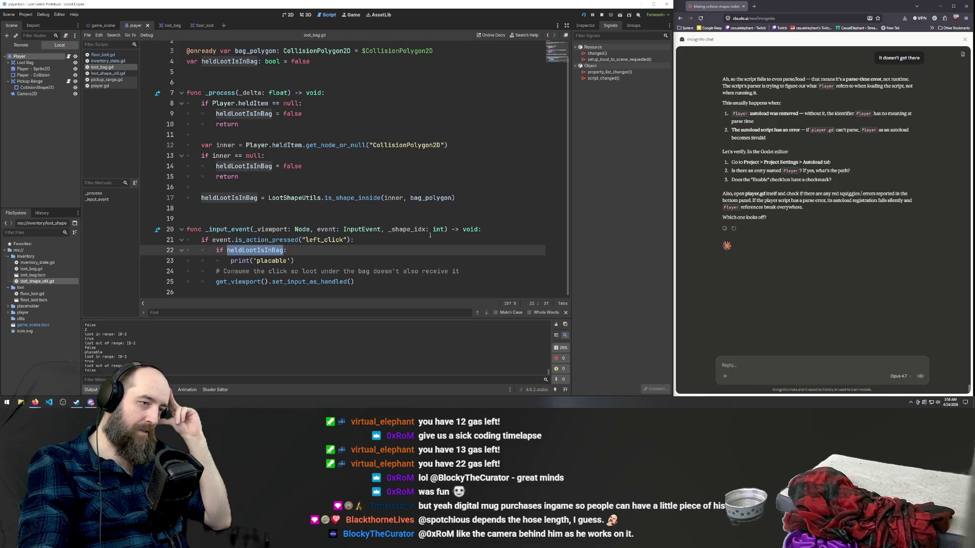
pyautogui.click(312, 197)
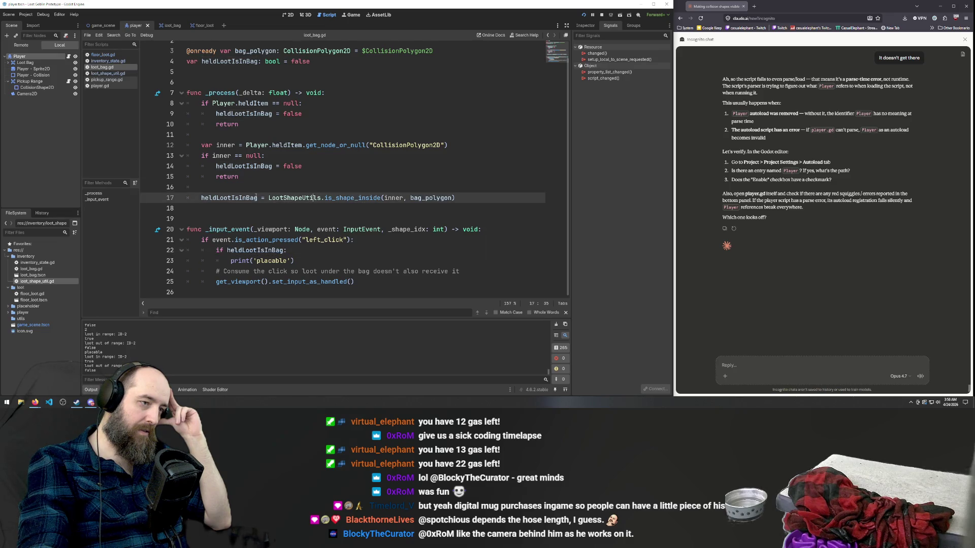
pyautogui.doubleClick(249, 250)
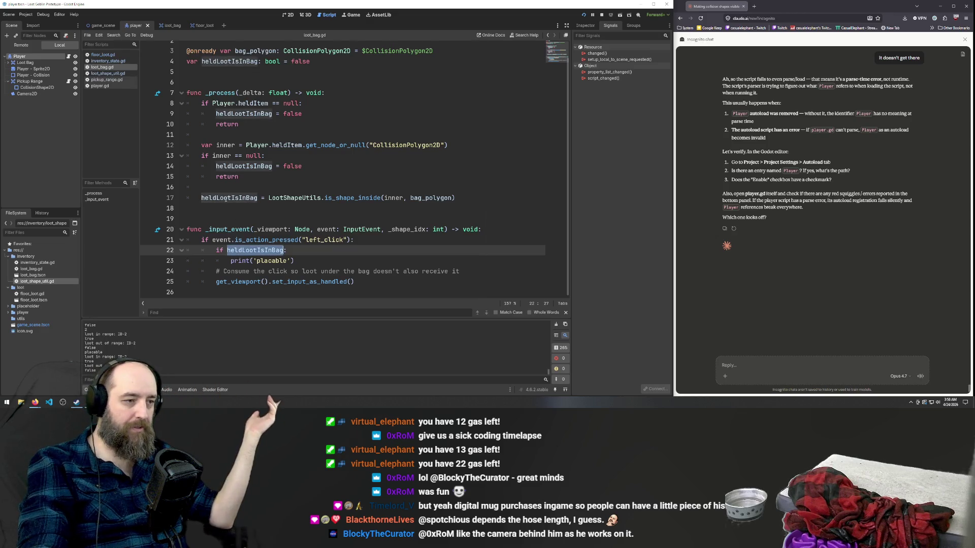
pyautogui.click(240, 198)
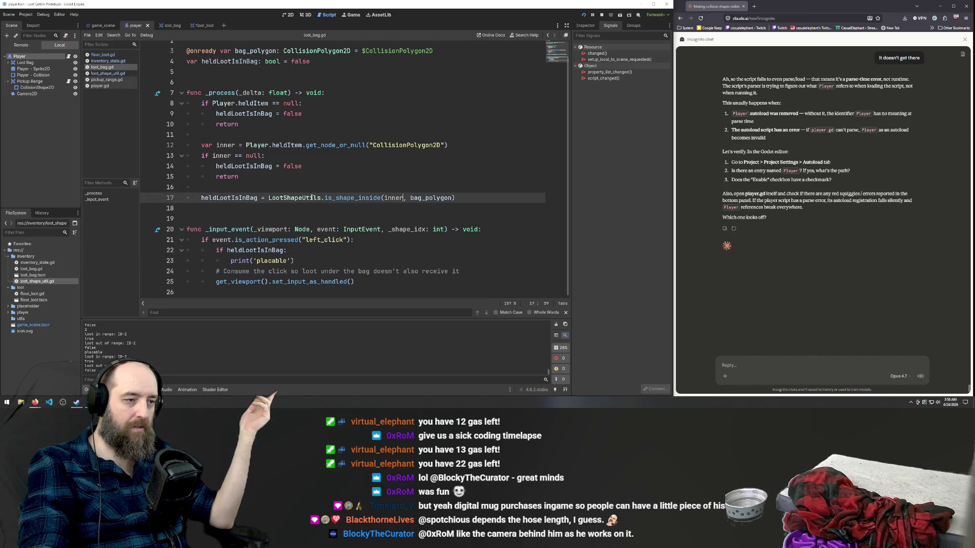
pyautogui.moveTo(202, 197); pyautogui.dragTo(460, 199)
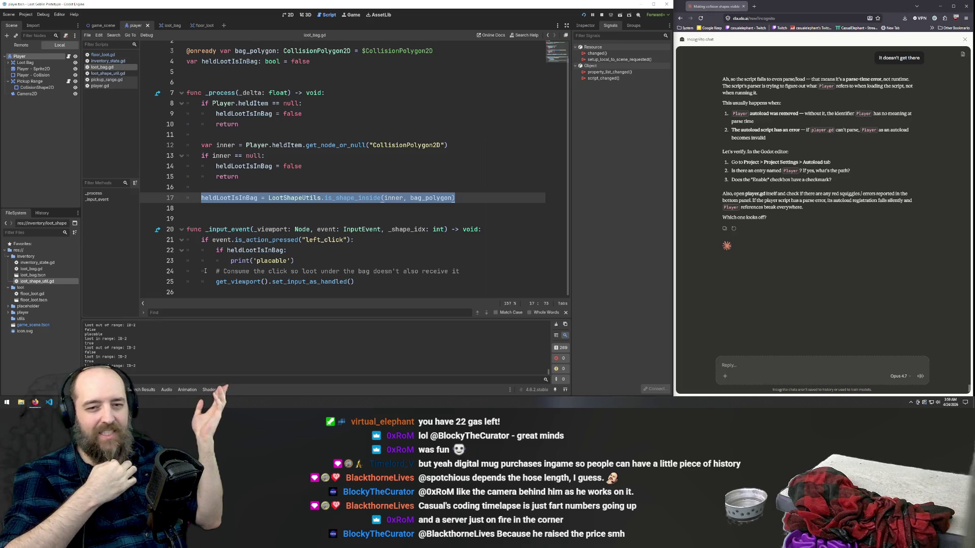
pyautogui.click(9, 15)
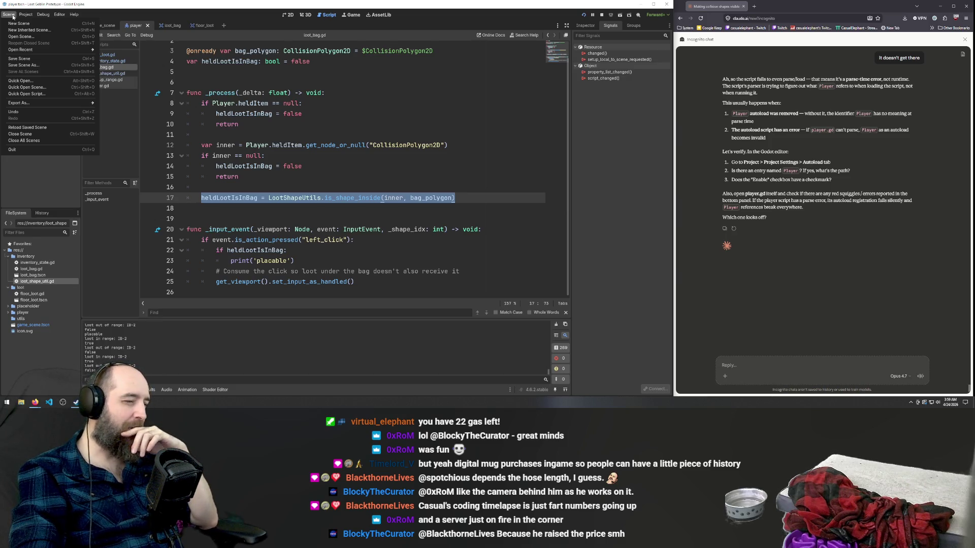
# - Dismiss the Project menu and view inventory_state.gd, floor_loot.gd and pickup_range.gd
pyautogui.moveTo(19, 17)
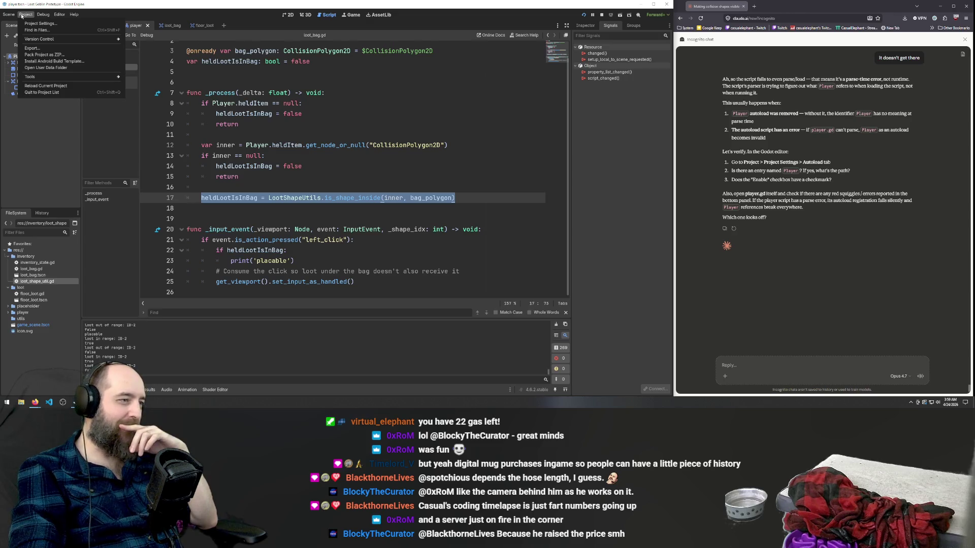
pyautogui.click(402, 203)
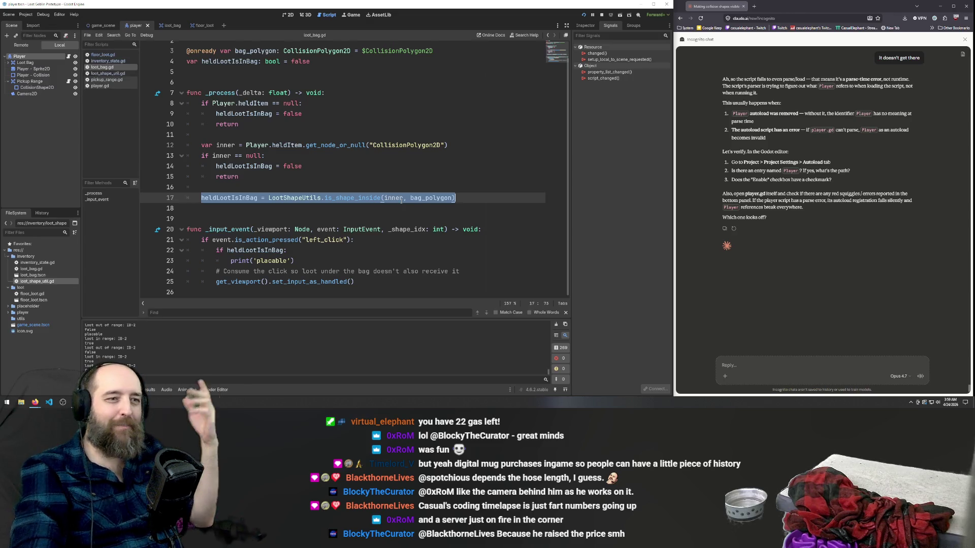
pyautogui.click(104, 60)
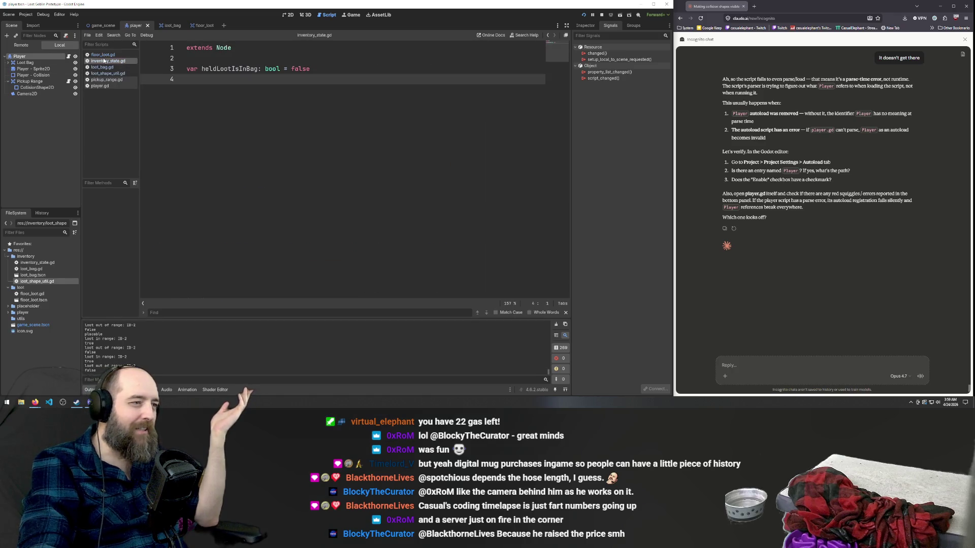
pyautogui.click(103, 55)
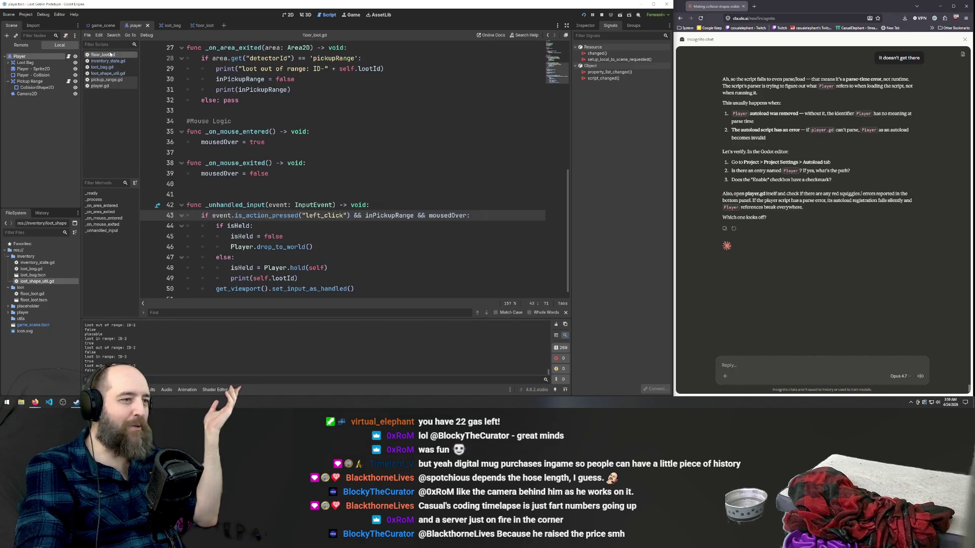
pyautogui.click(113, 80)
# - Open loot_shape_util.gd and scroll up to its header comments on containment
pyautogui.click(112, 73)
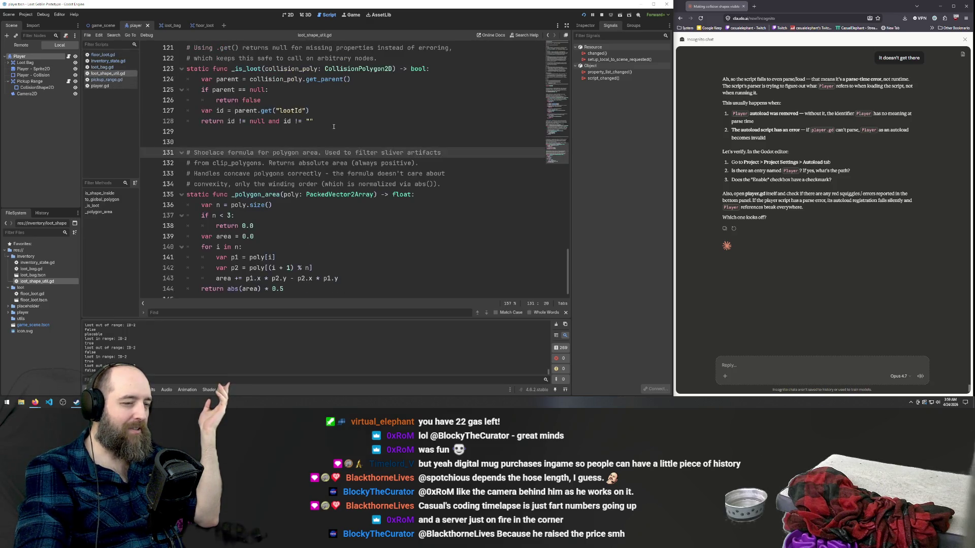
pyautogui.scroll(-2, 323, 225)
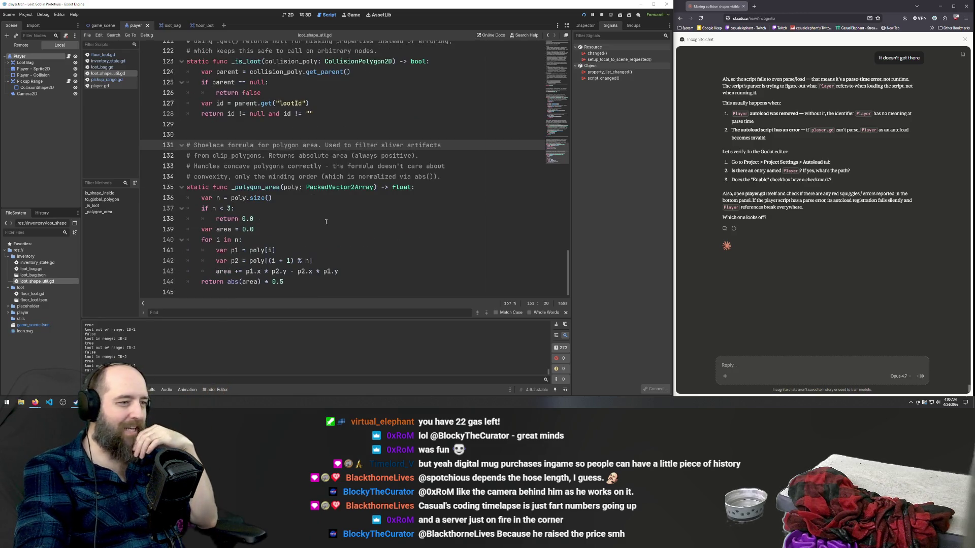
pyautogui.scroll(5, 326, 222)
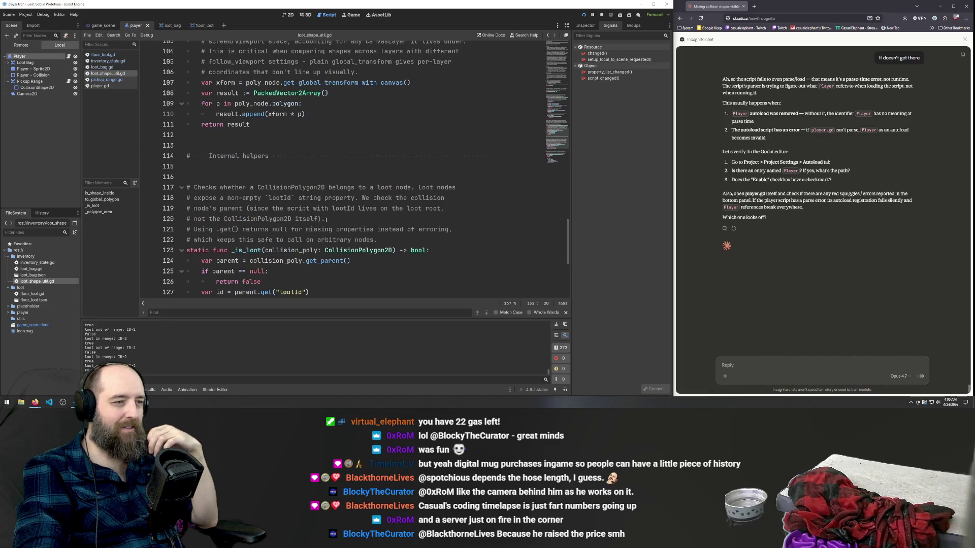
pyautogui.scroll(6, 326, 220)
pyautogui.scroll(3, 326, 218)
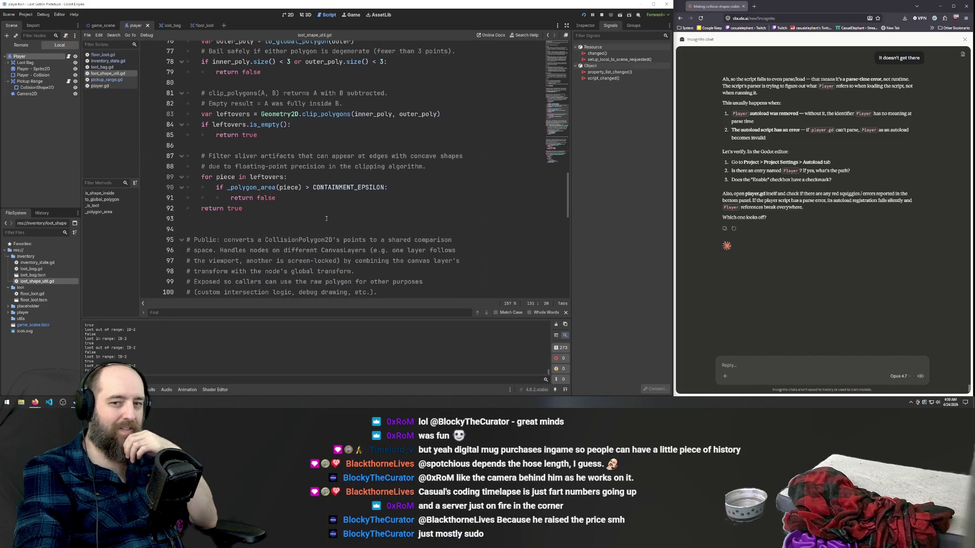
pyautogui.scroll(4, 326, 218)
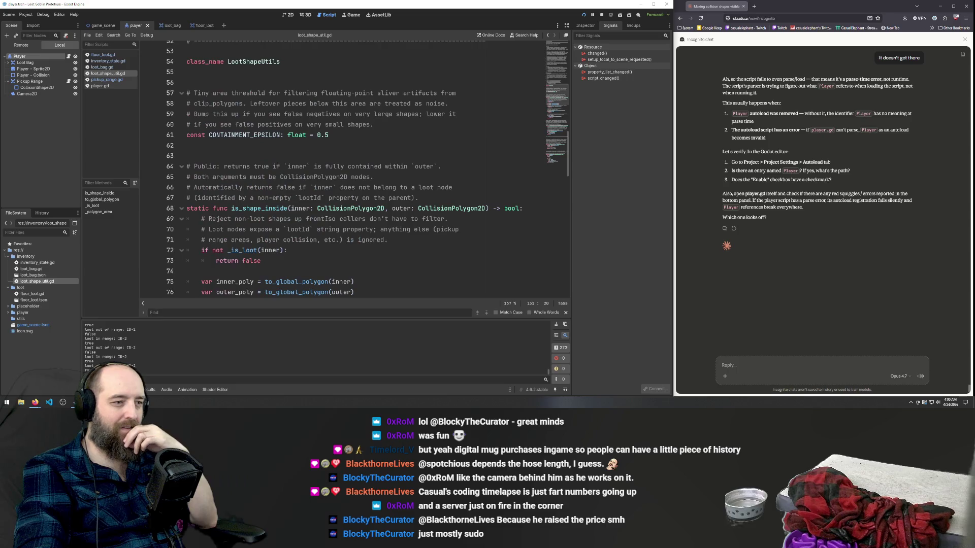
pyautogui.scroll(12, 326, 218)
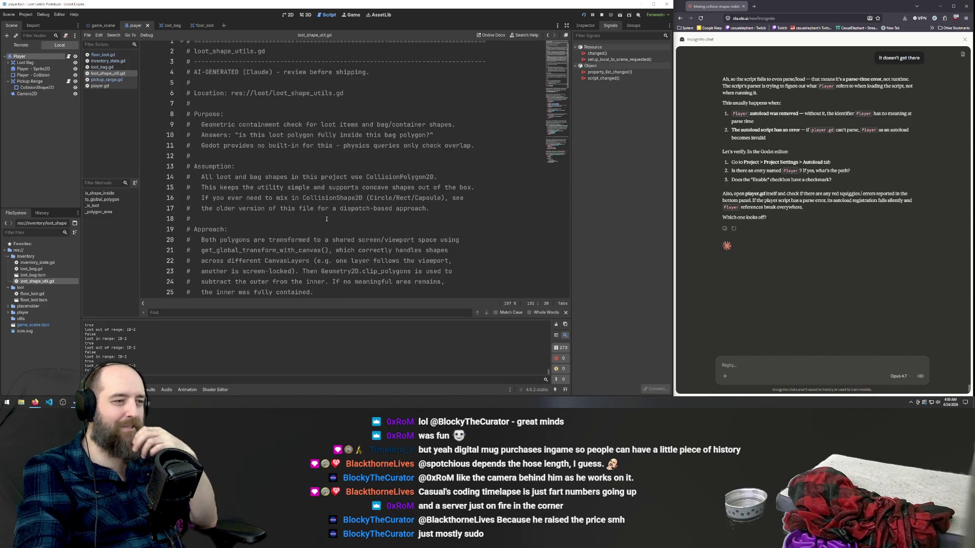